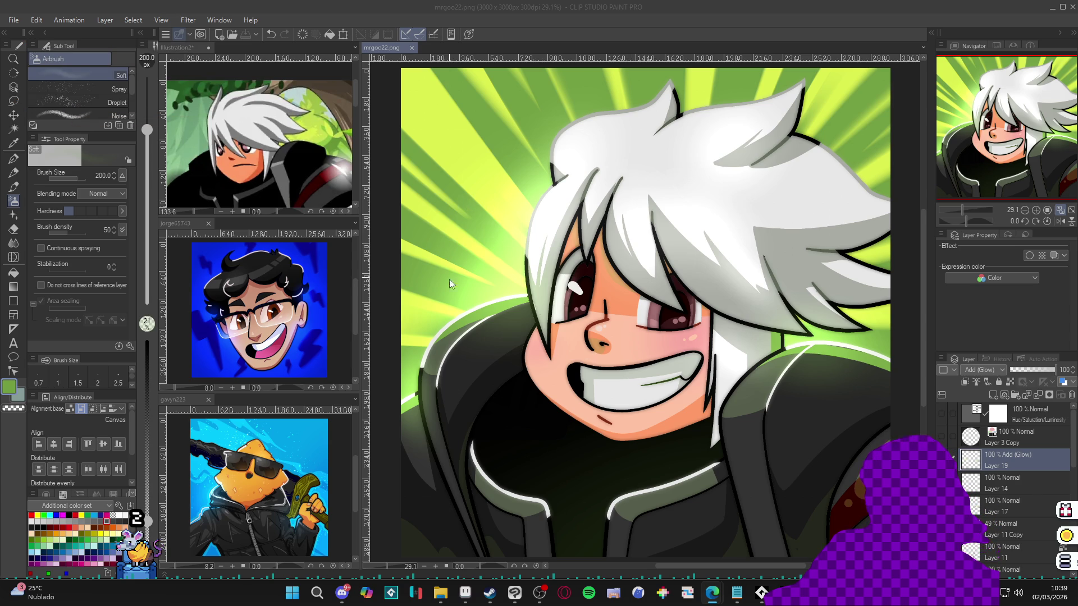
- Switch from Clip Studio Paint to the Discord general chat channel
{"action": "left_click", "coordinate": [344, 596]}
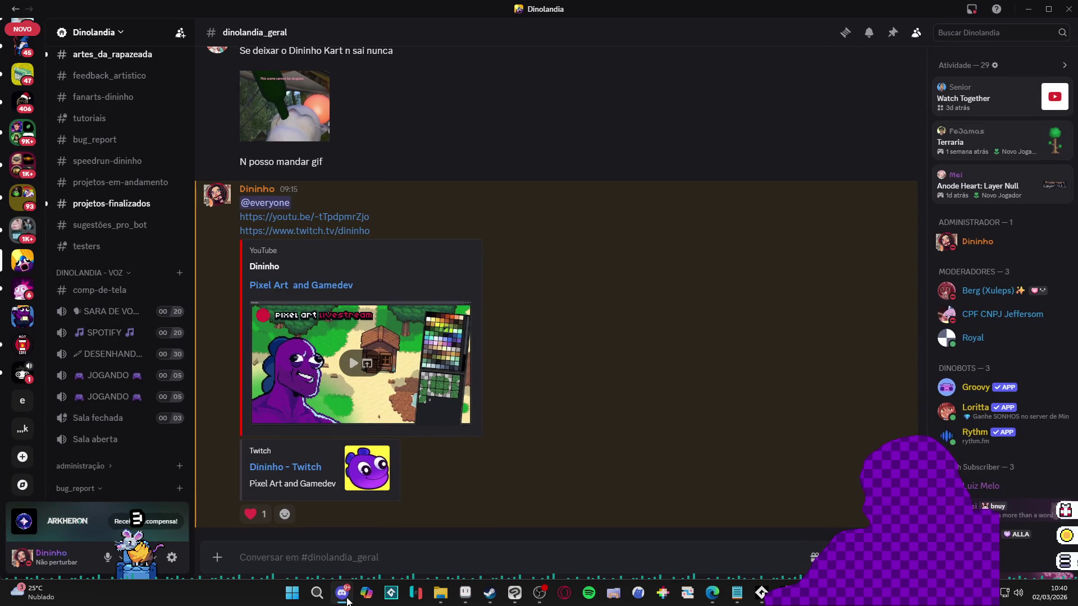
- Put Discord away, leaving the white-haired character illustration on screen
{"action": "left_click", "coordinate": [347, 600]}
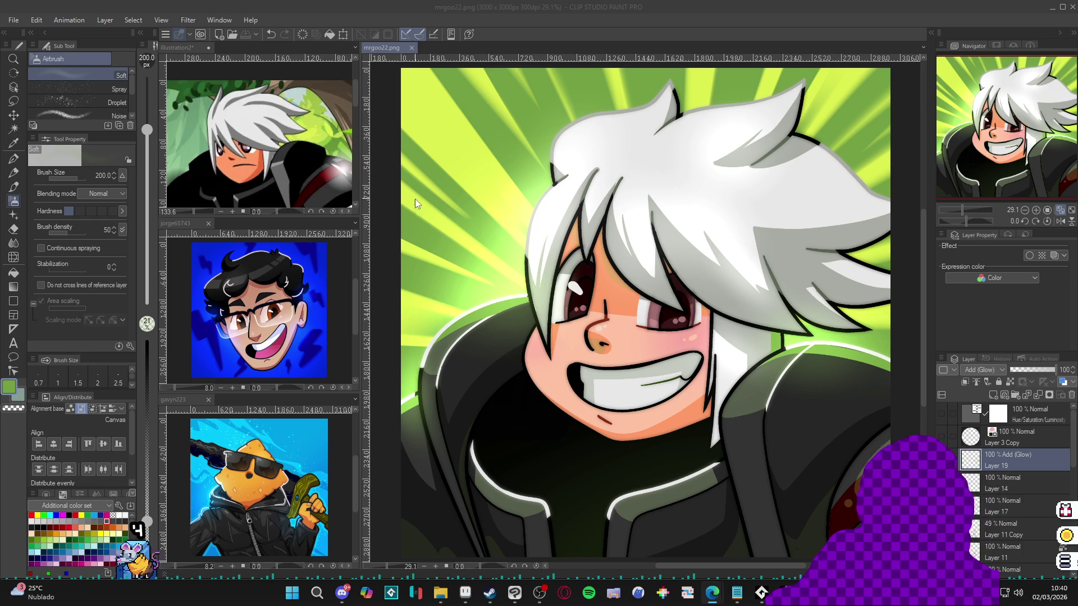
- Bring up Aseprite and zoom the tileset to 200% around the pond, rock and tree tiles
{"action": "left_click", "coordinate": [465, 593]}
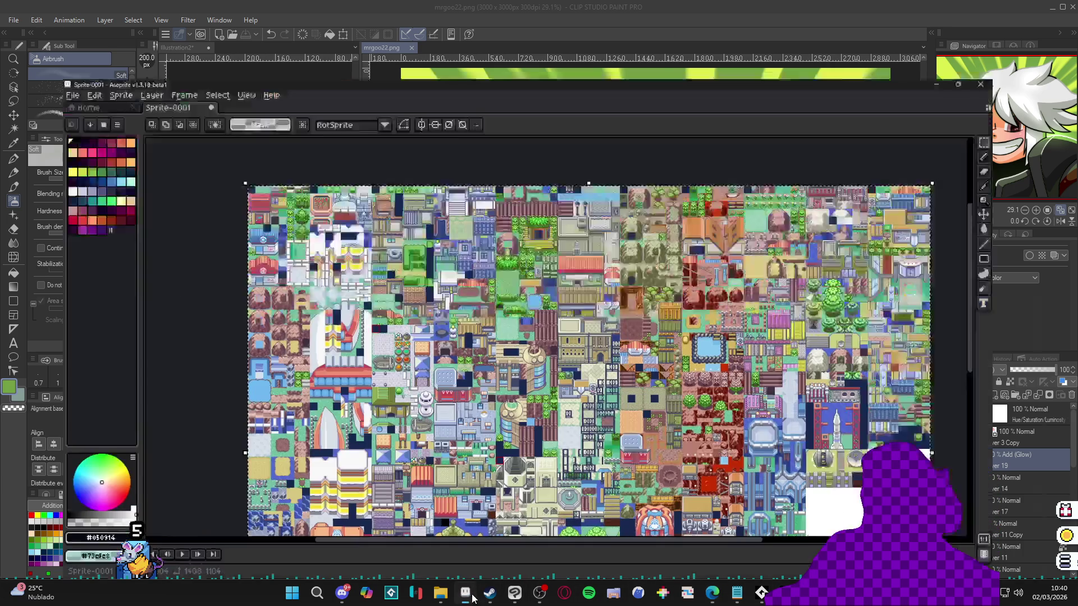
{"action": "scroll", "coordinate": [589, 314], "scroll_direction": "down", "scroll_amount": 2}
{"action": "scroll", "coordinate": [595, 339], "scroll_direction": "down", "scroll_amount": 2}
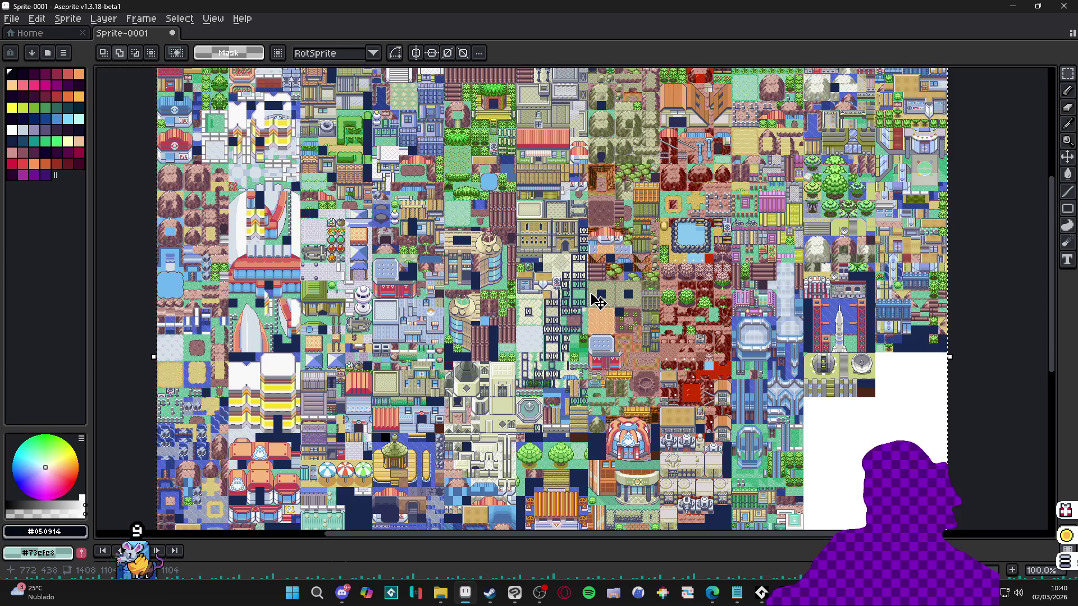
{"action": "scroll", "coordinate": [598, 302], "scroll_direction": "down", "scroll_amount": 2}
{"action": "scroll", "coordinate": [576, 333], "scroll_direction": "up", "scroll_amount": 2}
{"action": "scroll", "coordinate": [577, 333], "scroll_direction": "down", "scroll_amount": 4}
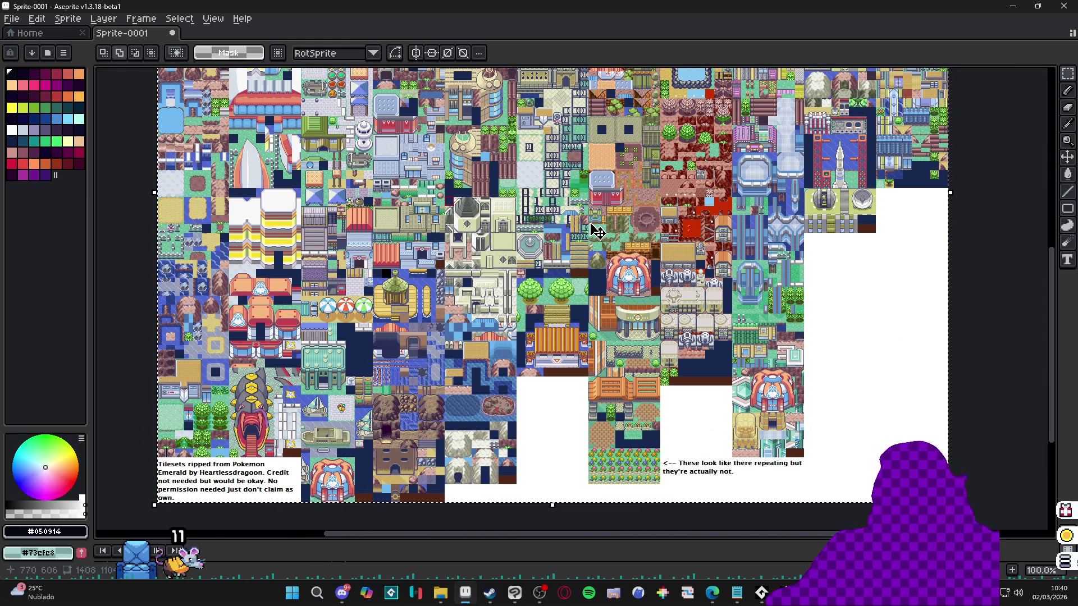
{"action": "scroll", "coordinate": [592, 253], "scroll_direction": "up", "scroll_amount": 4}
{"action": "scroll", "coordinate": [589, 294], "scroll_direction": "up", "scroll_amount": 3}
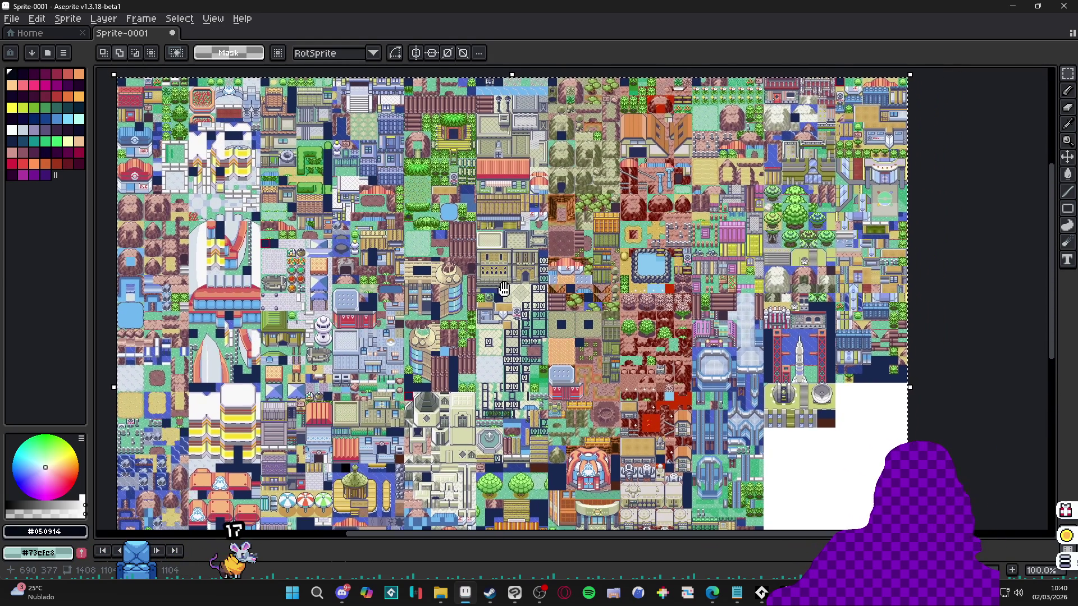
{"action": "left_click_drag", "start_coordinate": [503, 288], "coordinate": [495, 285]}
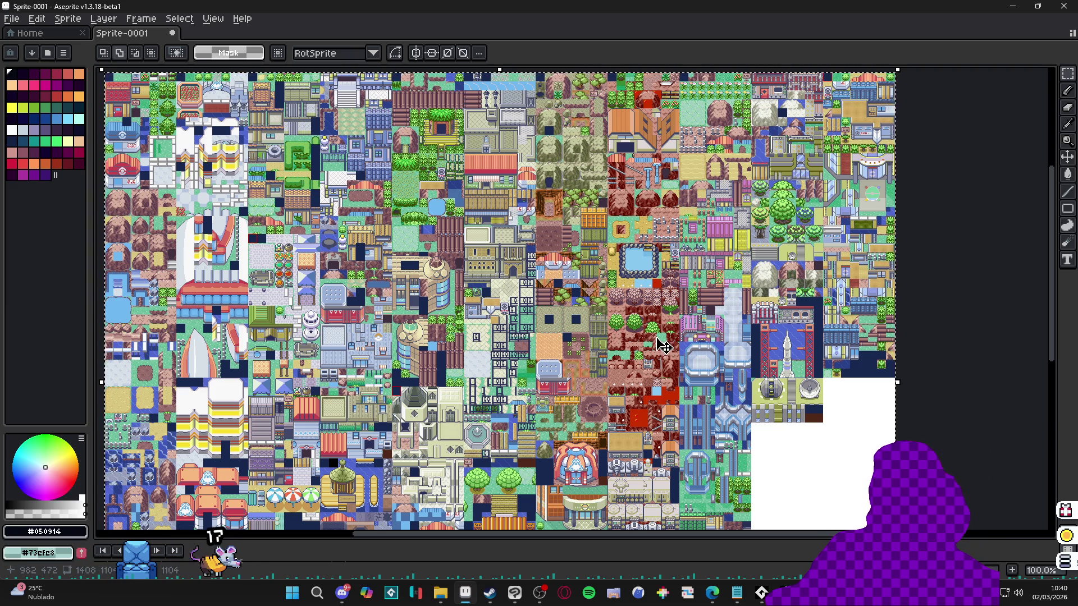
- Zoom the tileset from 100% to 50% and pan to reveal its left edge
{"action": "scroll", "coordinate": [689, 287], "scroll_direction": "up", "scroll_amount": 1}
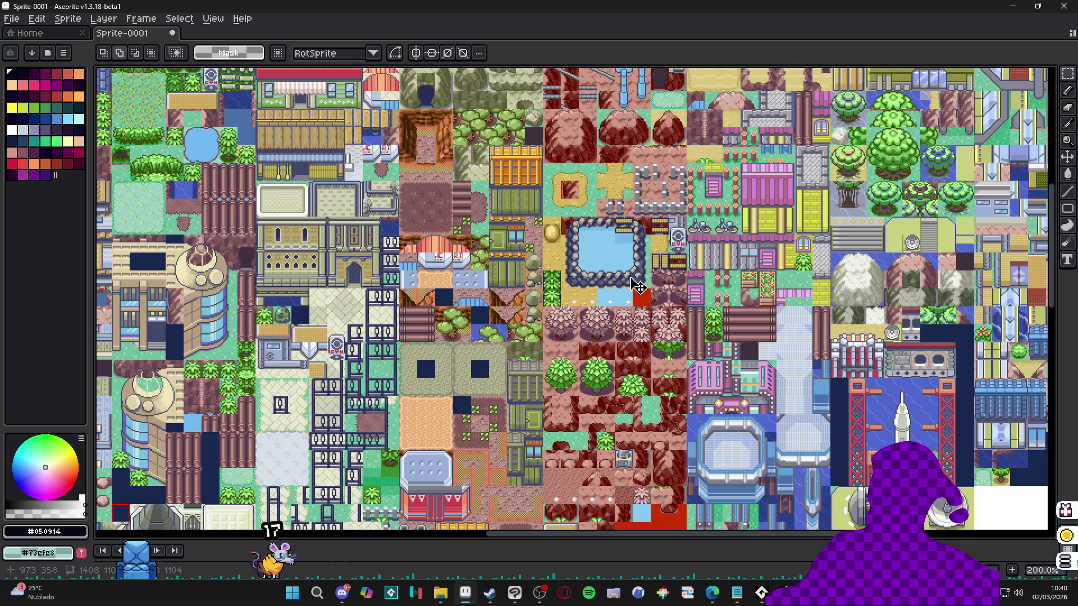
{"action": "scroll", "coordinate": [623, 303], "scroll_direction": "down", "scroll_amount": 1}
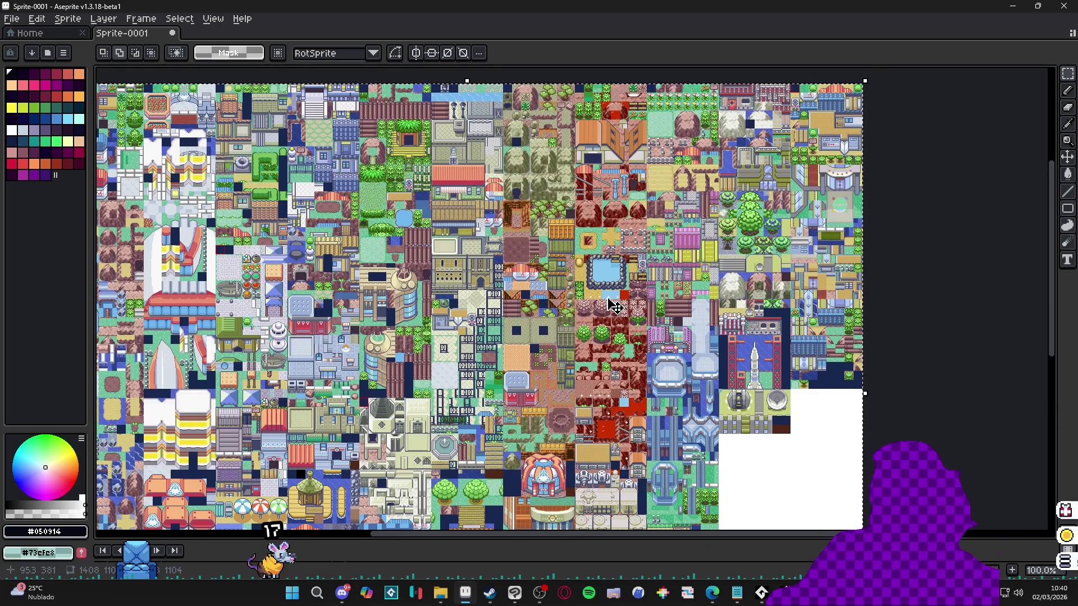
{"action": "scroll", "coordinate": [614, 303], "scroll_direction": "down", "scroll_amount": 1}
{"action": "scroll", "coordinate": [615, 306], "scroll_direction": "up", "scroll_amount": 1}
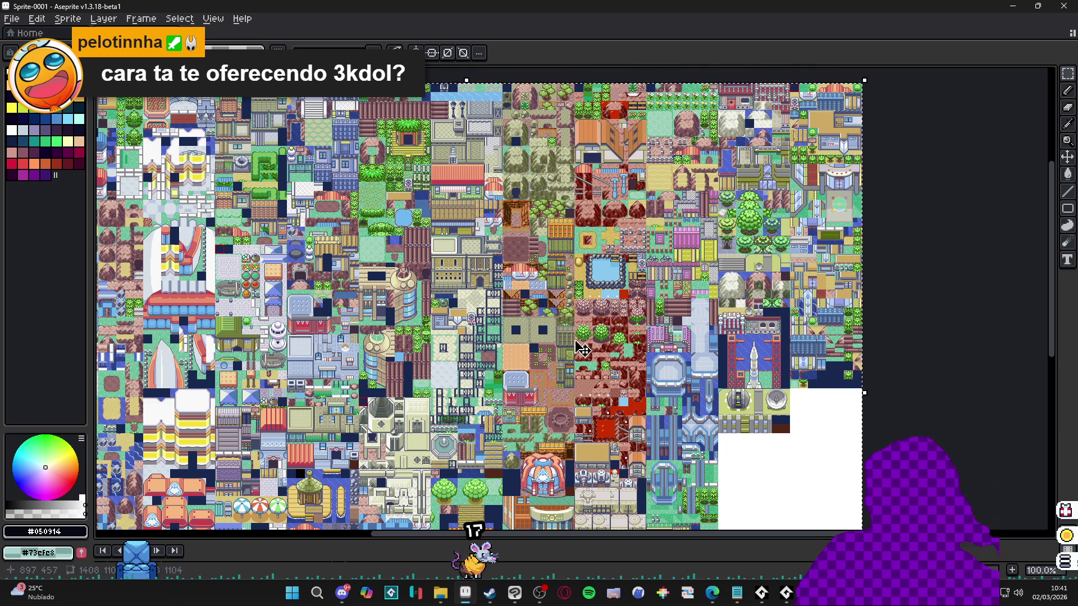
{"action": "mouse_move", "coordinate": [252, 247]}
{"action": "left_mouse_down"}
{"action": "mouse_move", "coordinate": [383, 299]}
{"action": "mouse_move", "coordinate": [332, 241]}
{"action": "left_mouse_up"}
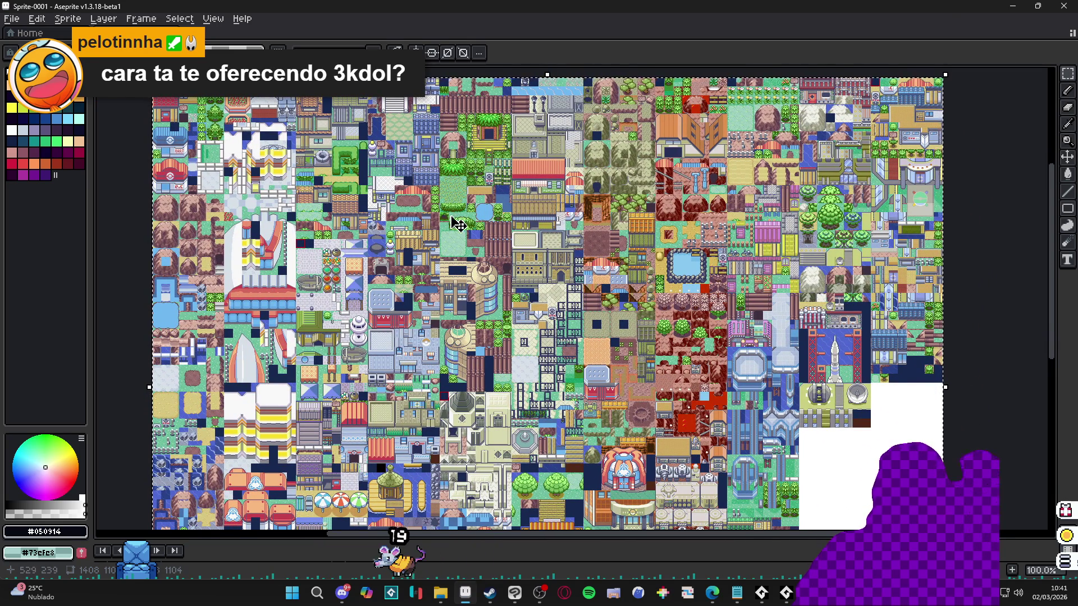
- Return to 100% zoom and pan up to the lower rows and blank bottom-right corner
{"action": "scroll", "coordinate": [474, 311], "scroll_direction": "down", "scroll_amount": 2}
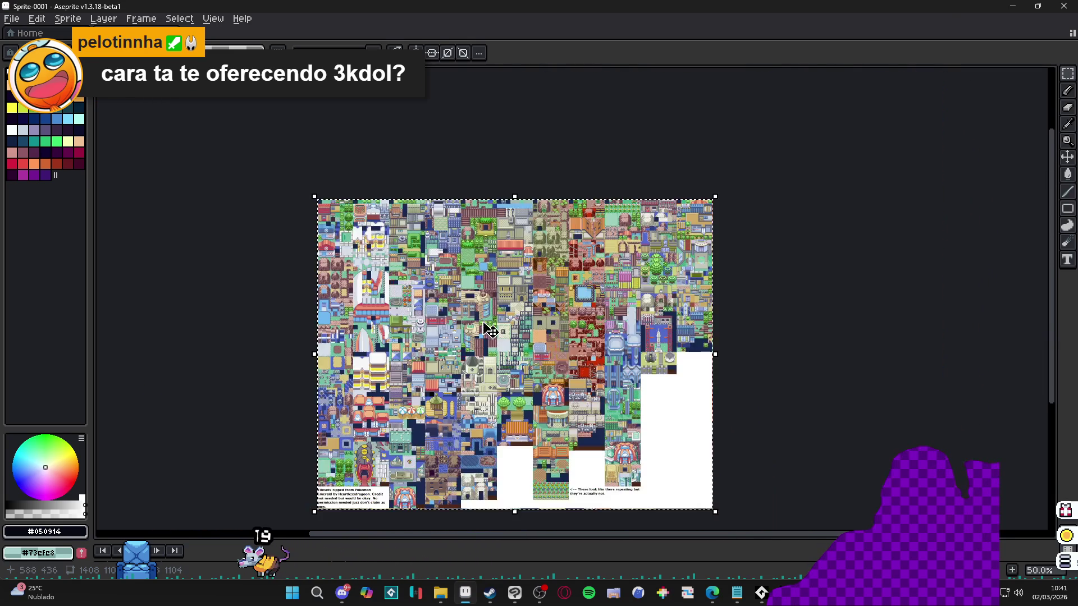
{"action": "scroll", "coordinate": [475, 310], "scroll_direction": "up", "scroll_amount": 2}
{"action": "left_click_drag", "start_coordinate": [478, 331], "coordinate": [478, 235]}
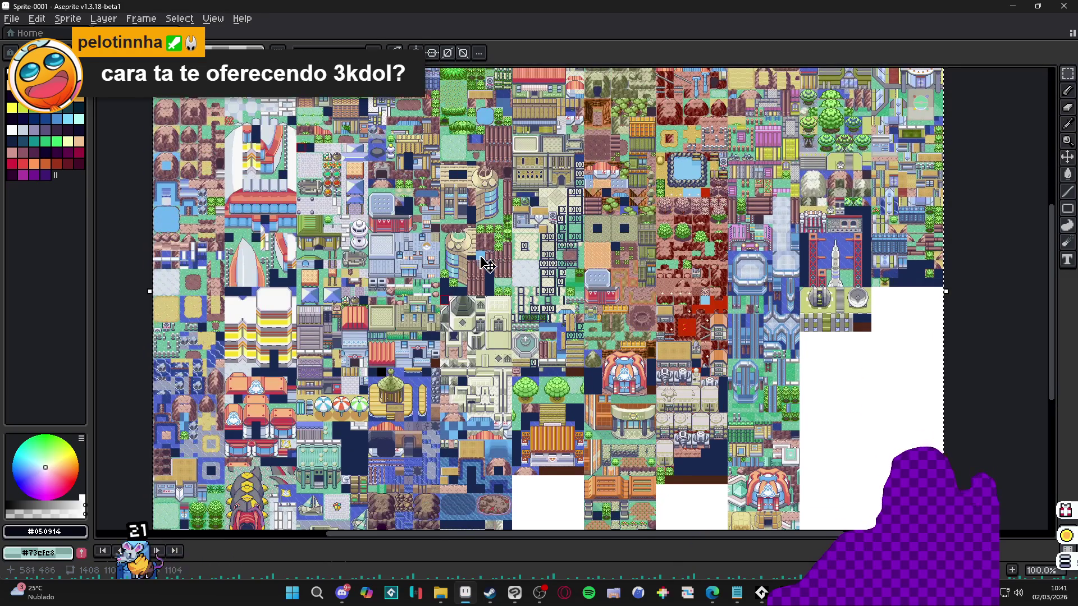